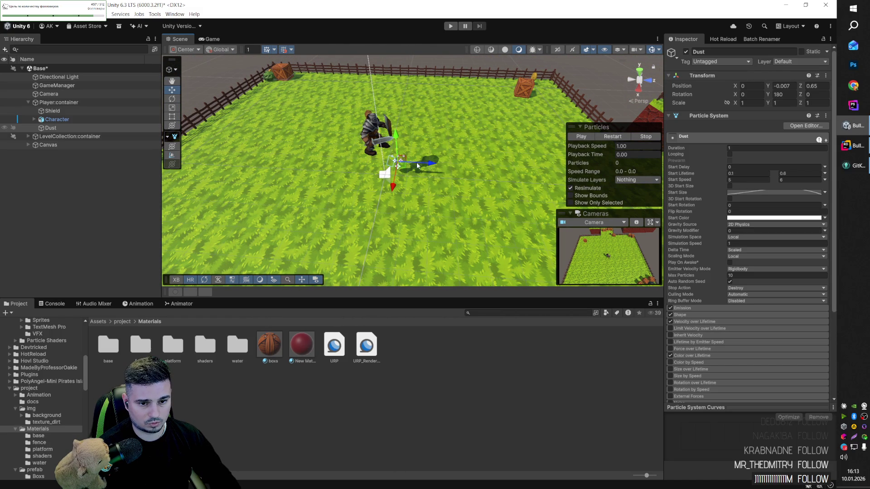
Step: Enter Play mode with the Dust particle system selected to test the effect
left_click(451, 26)
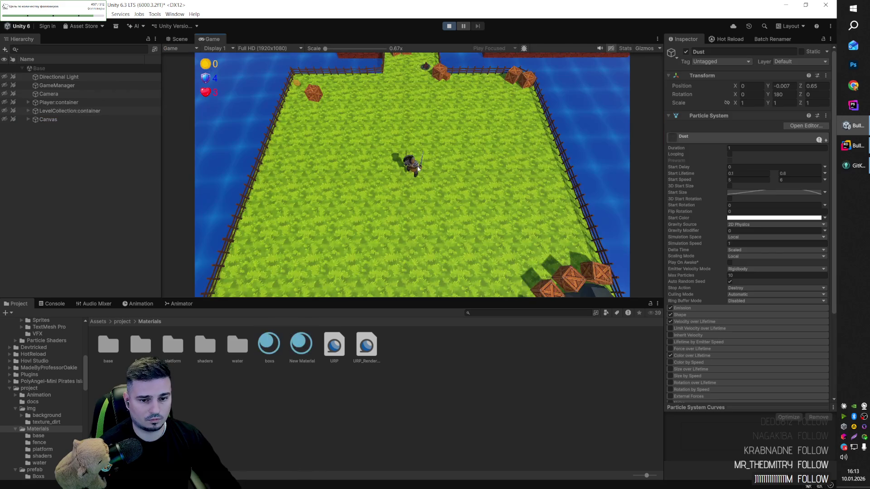
Step: Run the character around the arena with D, W, A and S, spawning Dust clones, then stop play
key("d")
key("w")
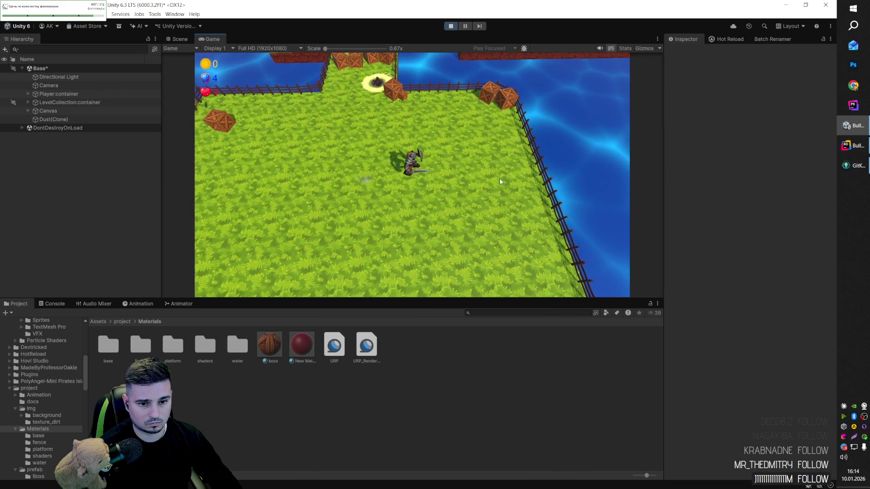
key("w")
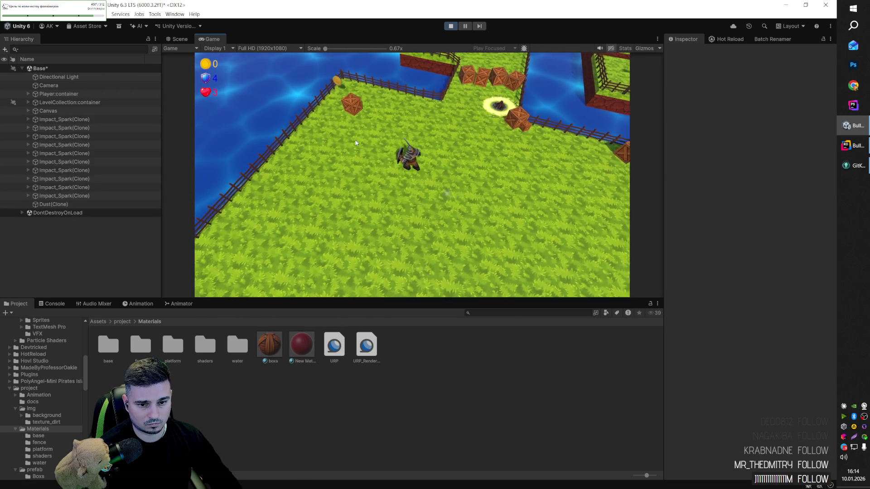
key("d")
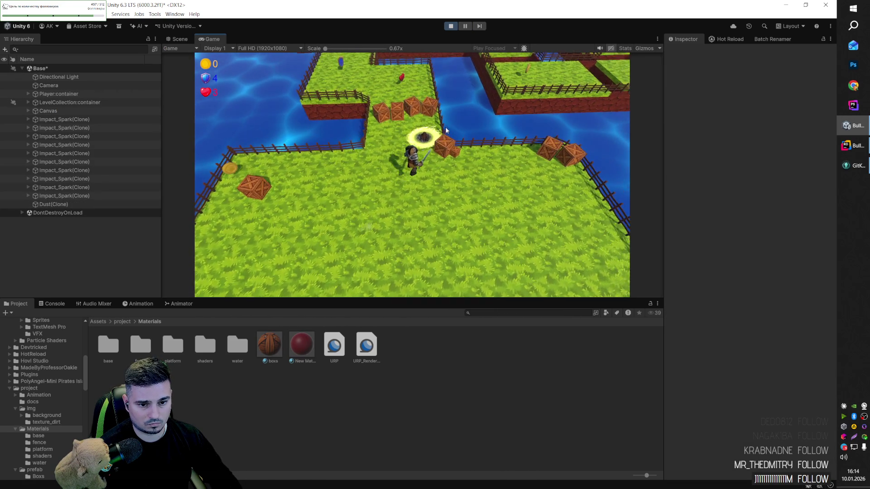
key("a")
key("w")
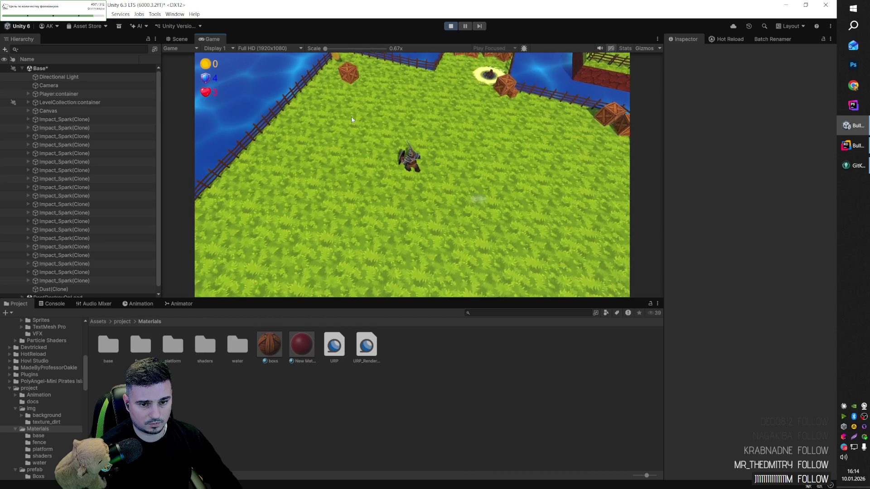
key("d")
key("a")
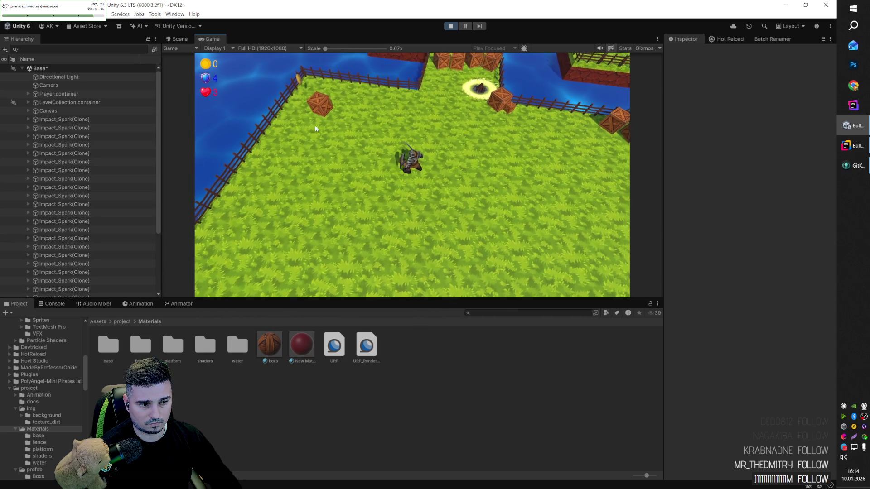
key("s")
key("w")
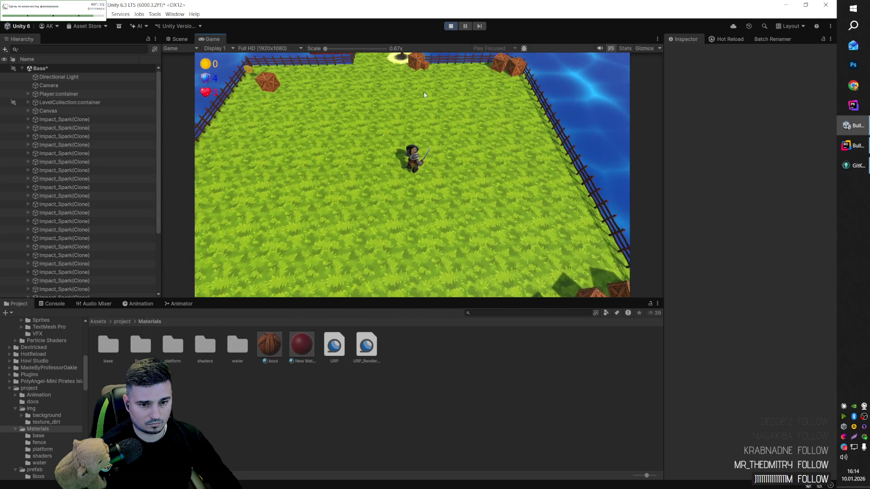
left_click(452, 26)
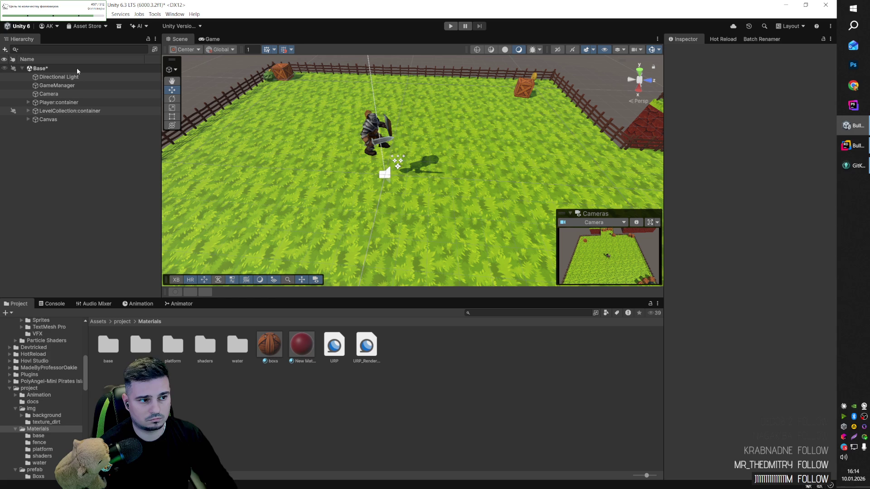
Step: Select Player:container and its Dust child to review the Particle System, then re-enter Play mode
left_click(63, 103)
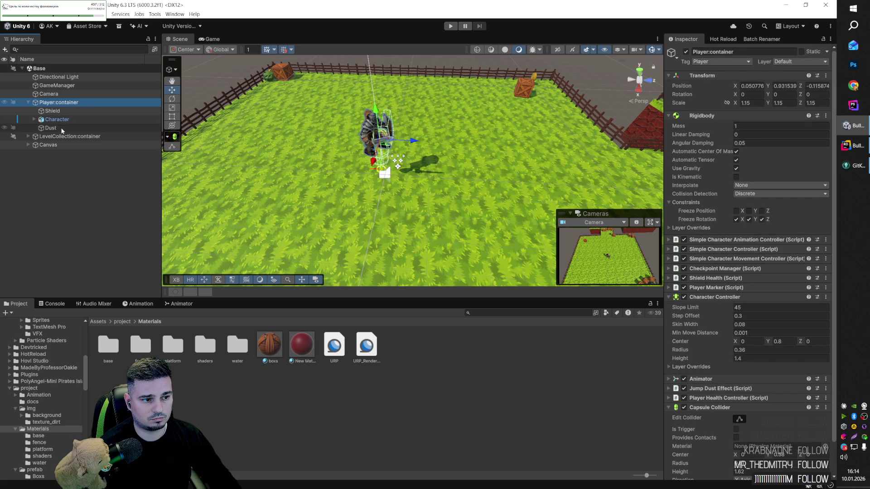
left_click(62, 128)
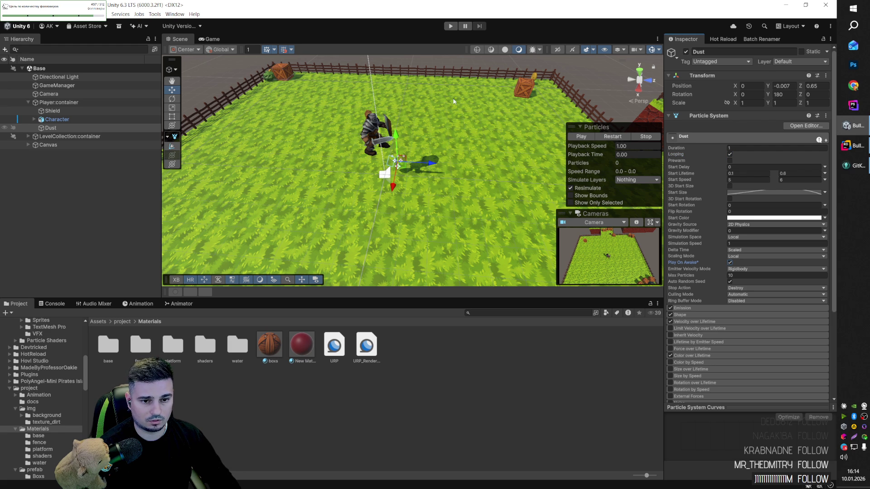
left_click(452, 26)
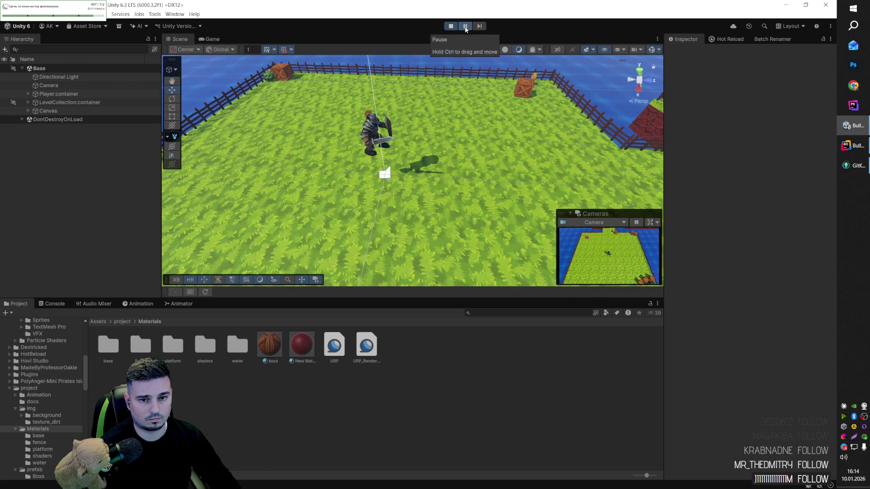
Step: Select Dust under Player:container's Character, switch to the Game view and run forward to spawn Dust
left_click(61, 93)
key("Right")
key("Down")
key("Down")
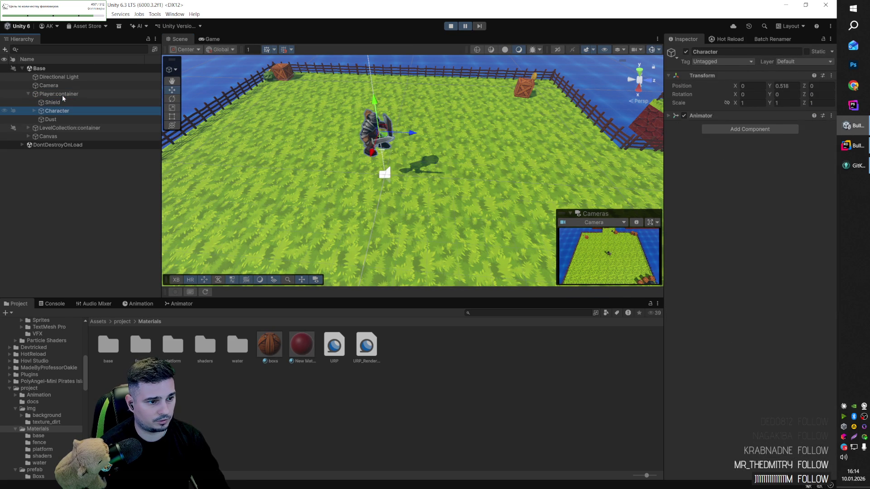
key("Down")
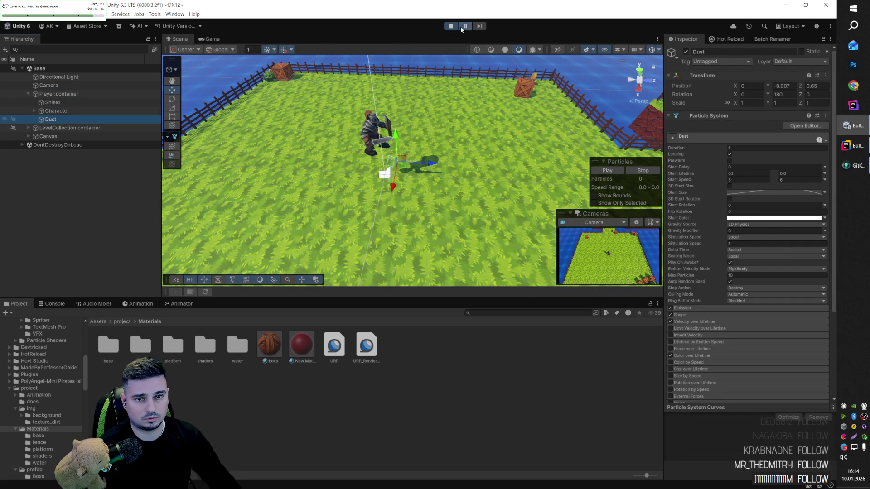
key("ctrl+2")
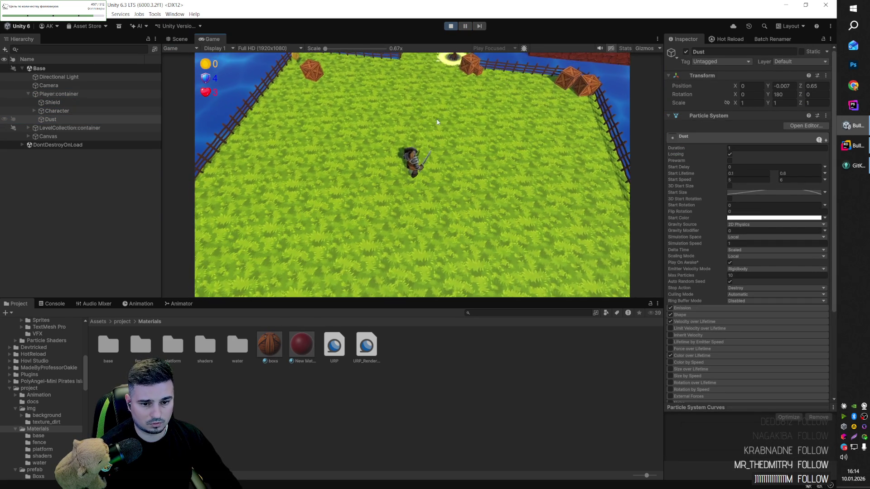
key("w")
key("w")
key("w")
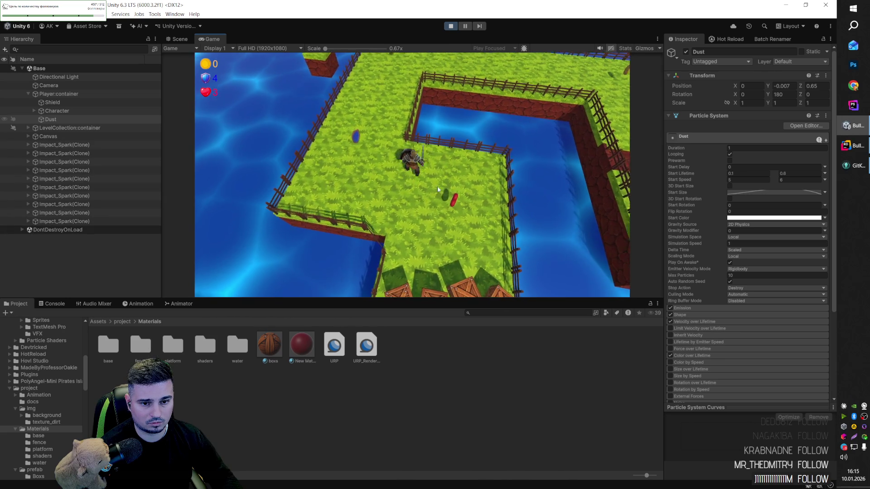
Step: Pause to inspect the dust beside the character, raise Dust's Y position to 0.17, and resume walking
key("w")
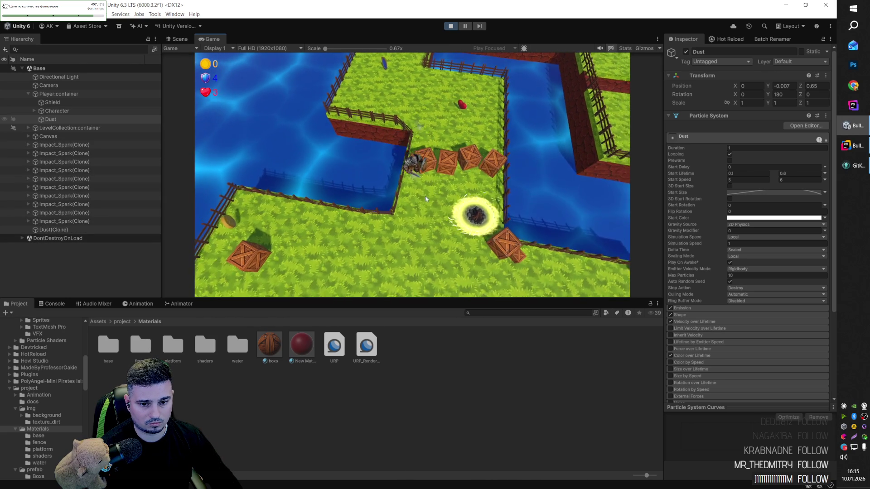
key("s")
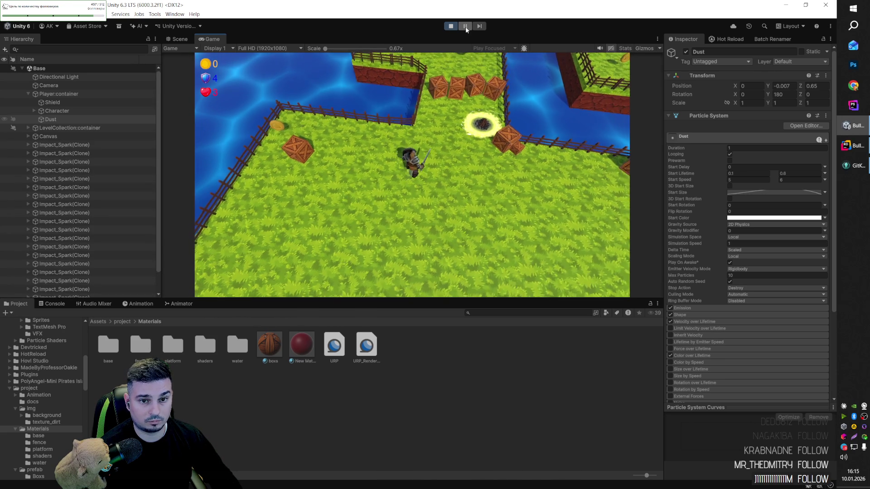
left_click(465, 26)
mouse_move(372, 185)
left_mouse_down()
mouse_move(624, 106)
mouse_move(646, 60)
mouse_move(635, 77)
left_mouse_up()
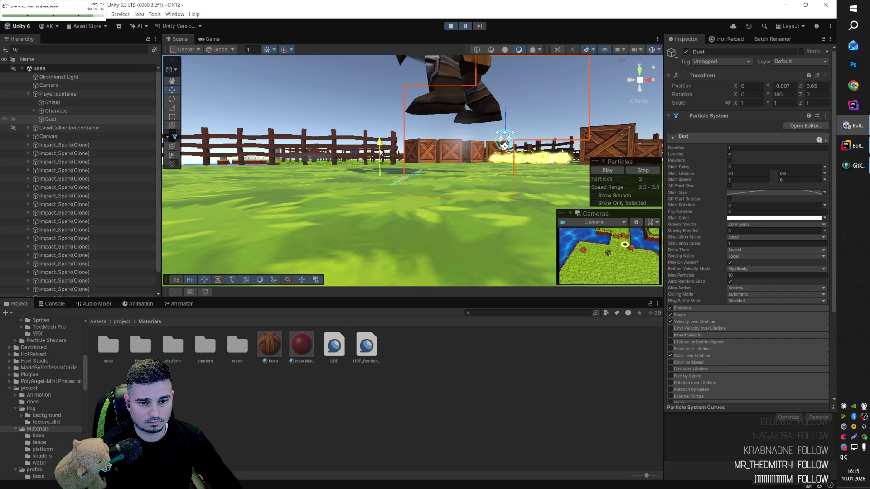
scroll(400, 138, "down", 10)
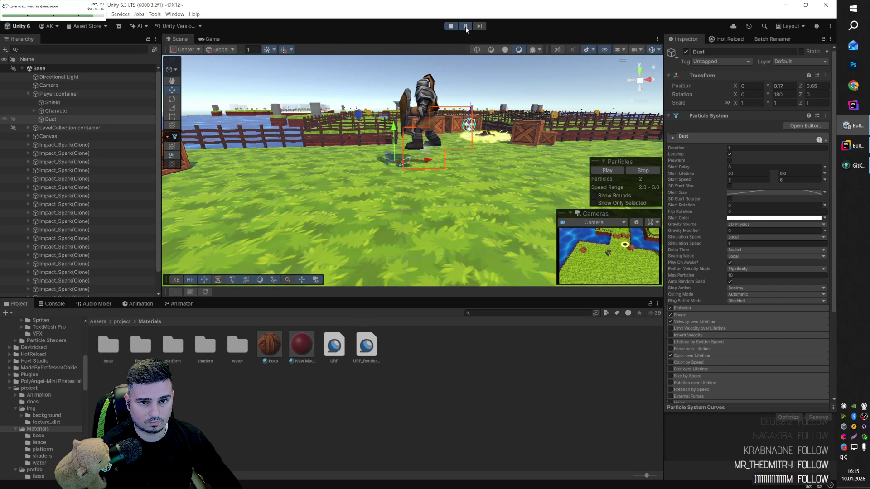
left_click(466, 26)
key("w")
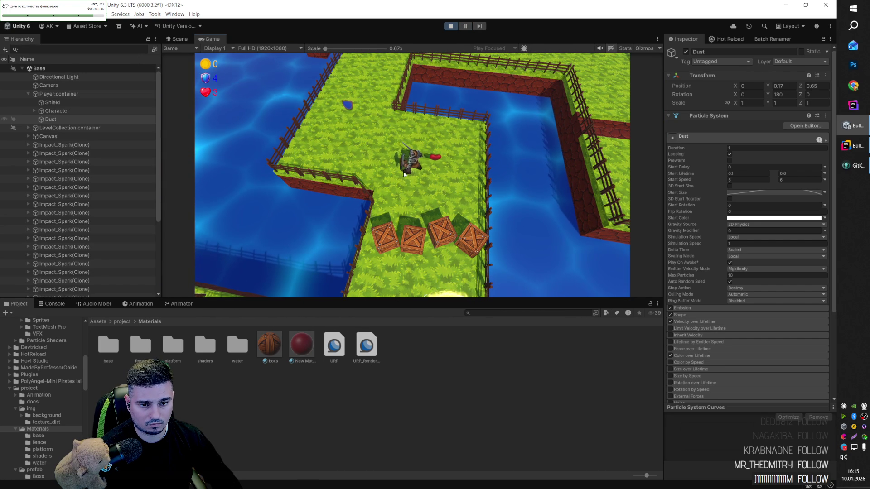
Step: Walk the character back, then fly the Scene camera past the crates up close to the character
key("s")
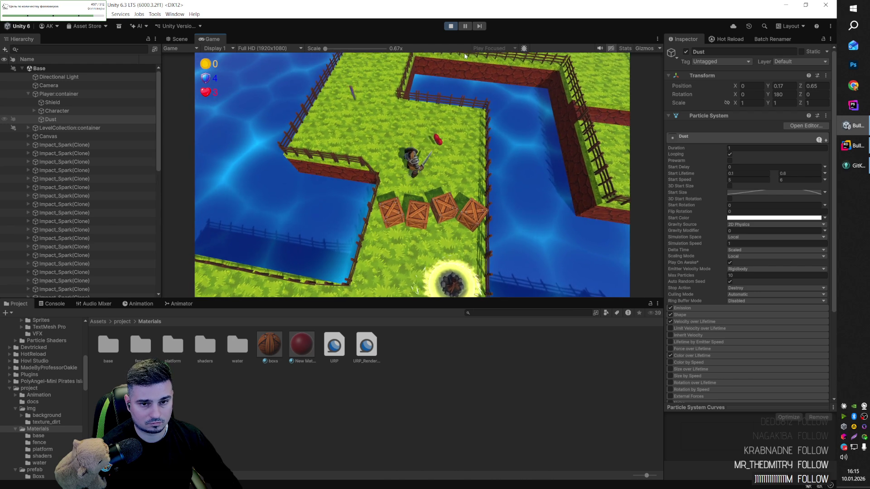
key("ctrl+1")
mouse_move(466, 82)
left_mouse_down()
mouse_move(538, 165)
mouse_move(508, 169)
left_mouse_up()
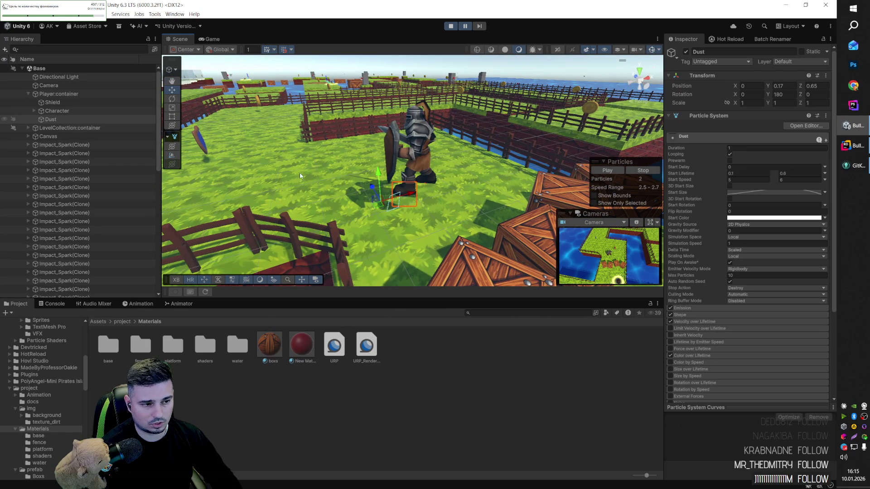
mouse_move(363, 153)
left_mouse_down()
mouse_move(35, 143)
mouse_move(568, 152)
left_mouse_up()
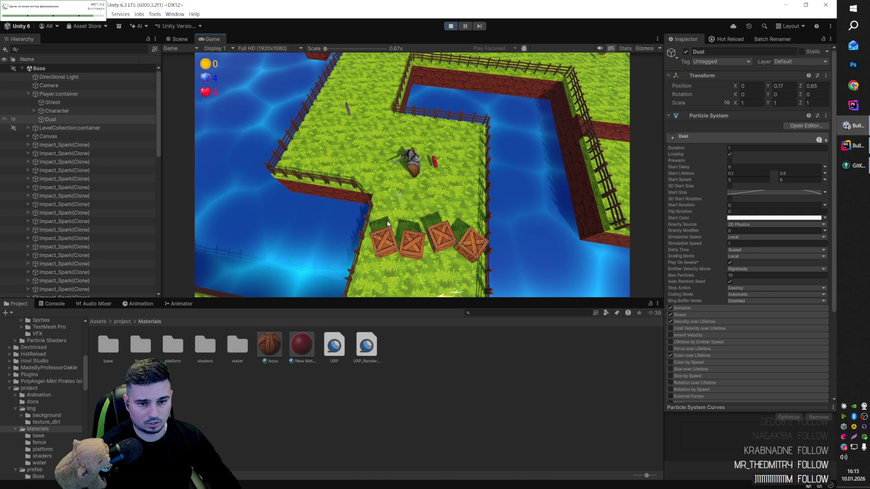
Step: Set the Dust's Y rotation to 180 while moving the character down, up and right across the map
key("s")
key("s")
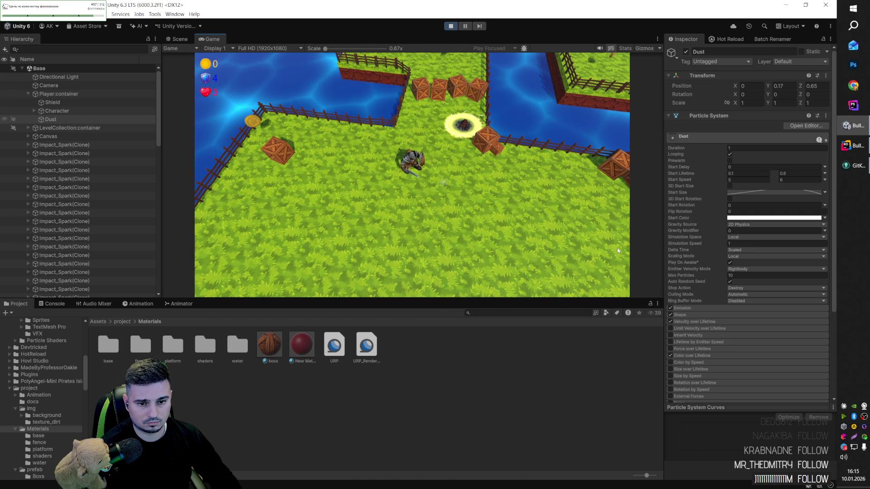
left_click(783, 95)
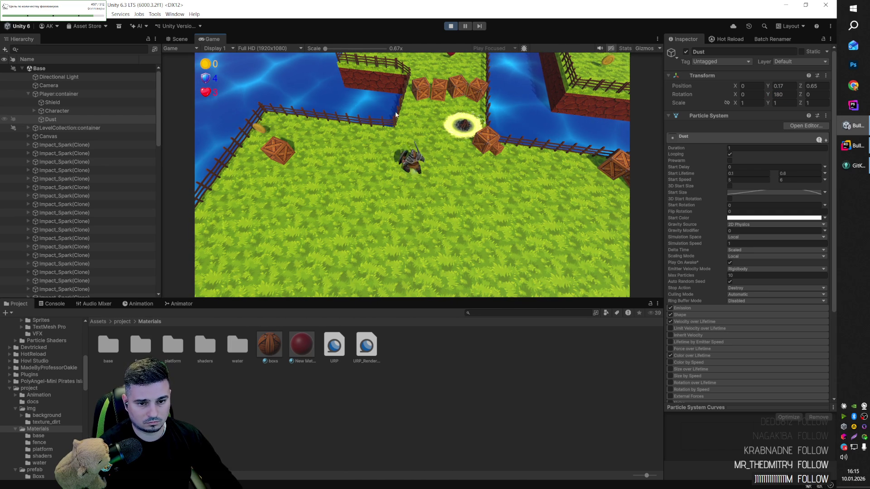
key("w")
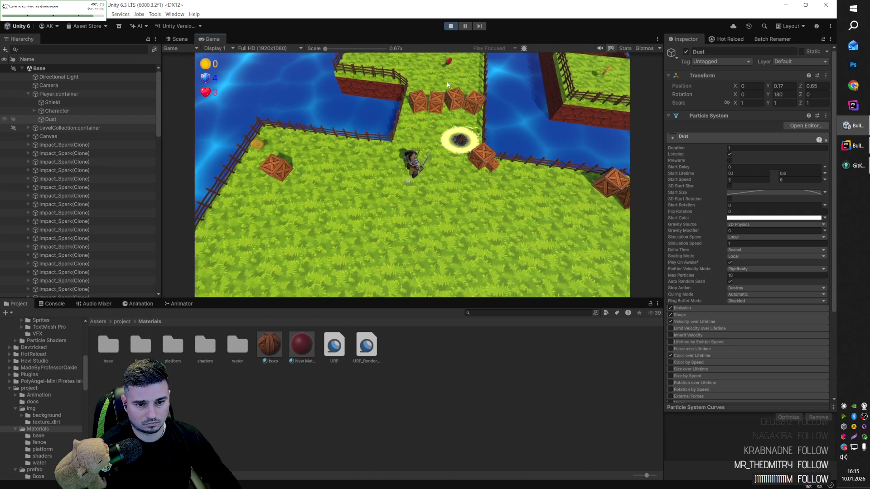
key("d")
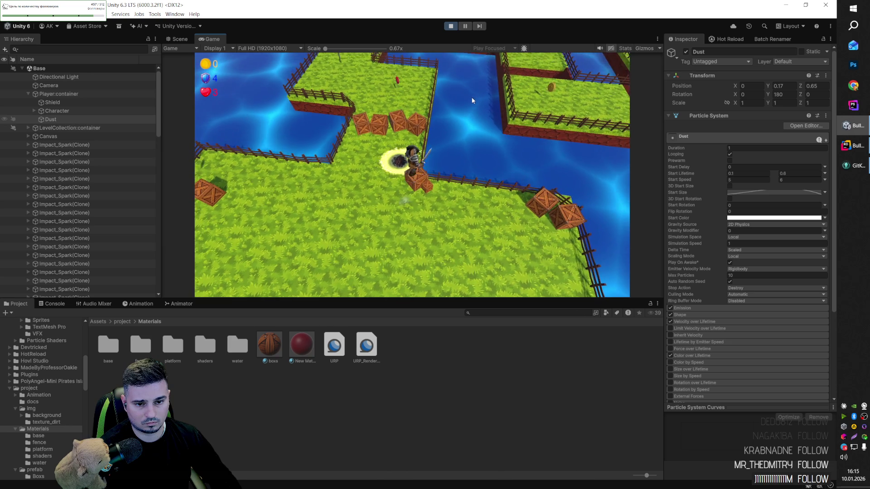
key("s")
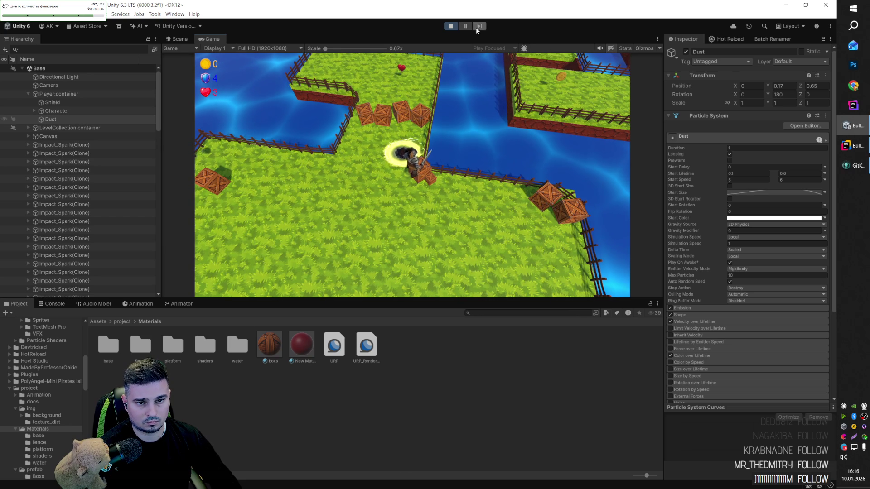
left_click(180, 39)
Step: Orbit the Scene view toward the character, then pause and resume the game to inspect the dust
mouse_move(390, 159)
left_mouse_down()
mouse_move(457, 125)
mouse_move(371, 154)
left_mouse_up()
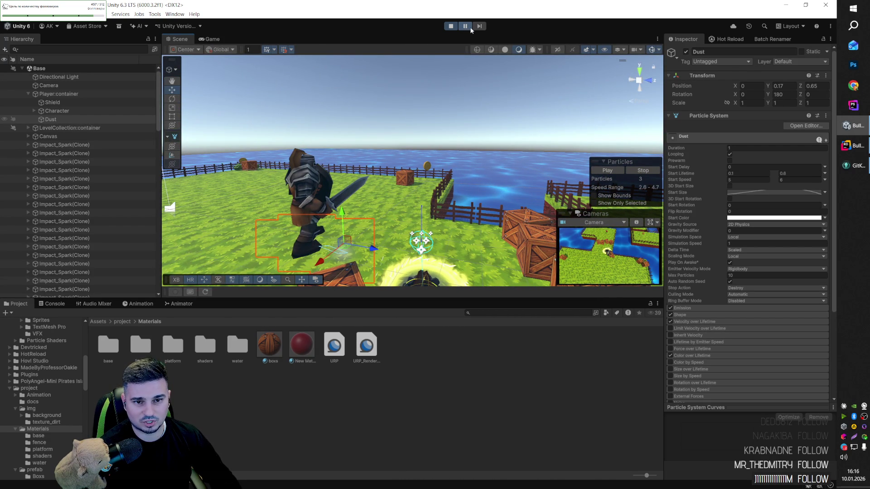
left_click(467, 27)
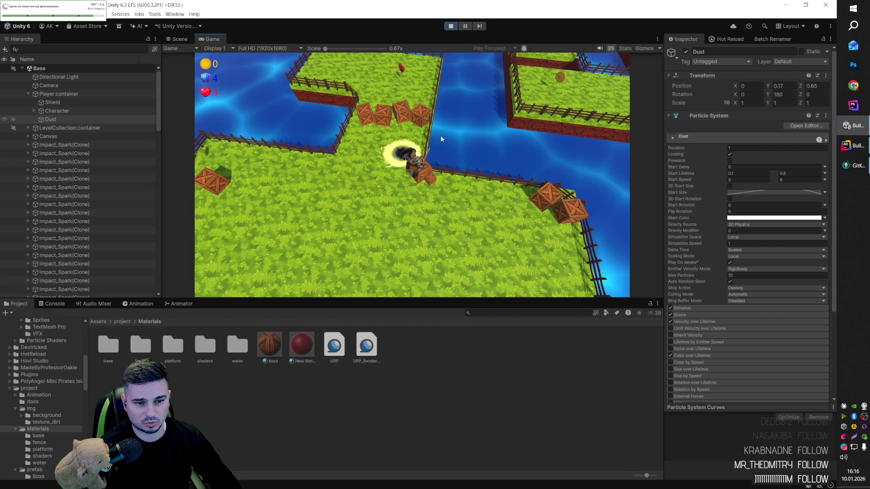
left_click(467, 27)
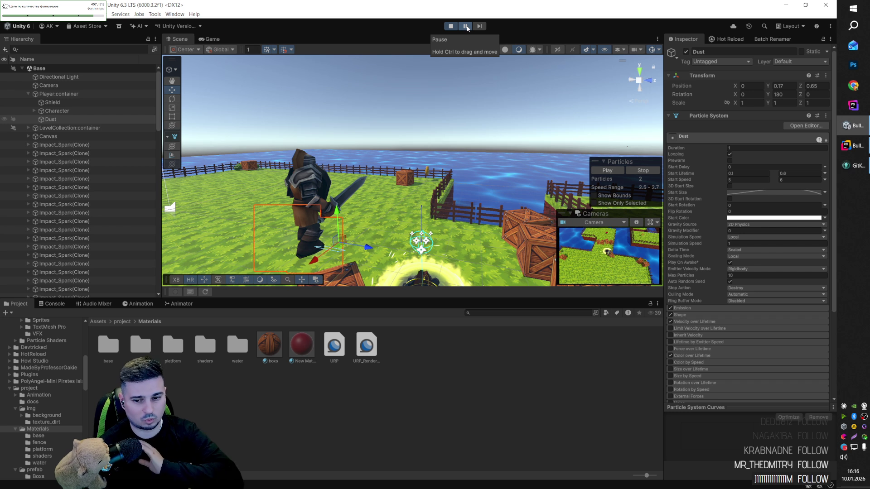
left_click(467, 27)
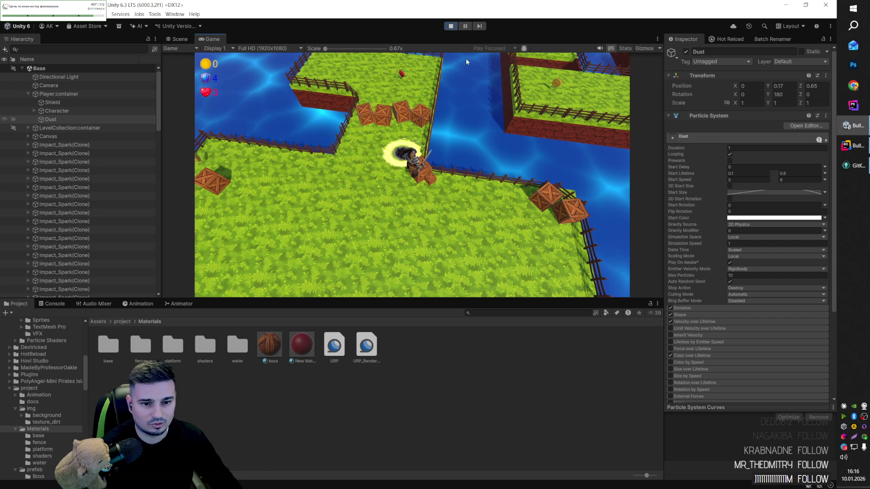
Step: Toggle pause, then orbit and zoom out the Scene view over the character and crates
left_click(465, 27)
left_click(465, 27)
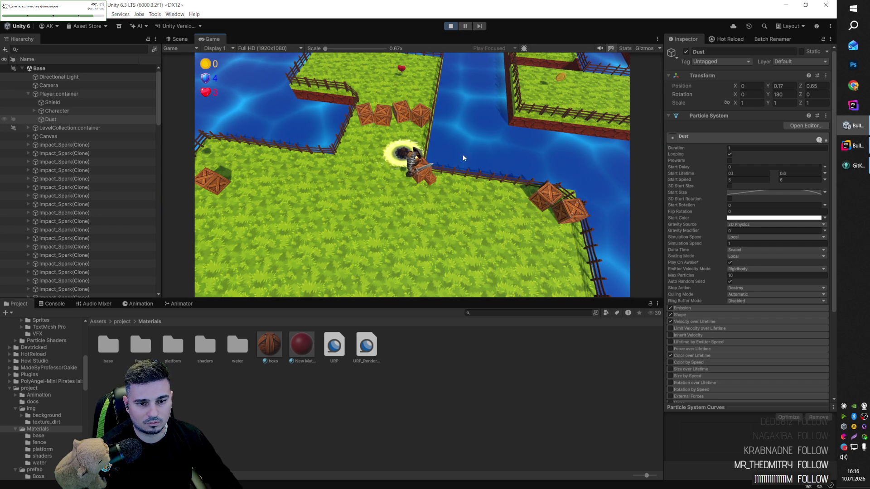
key("ctrl+1")
mouse_move(316, 188)
left_mouse_down()
mouse_move(517, 232)
mouse_move(470, 225)
left_mouse_up()
scroll(469, 225, "down", 5)
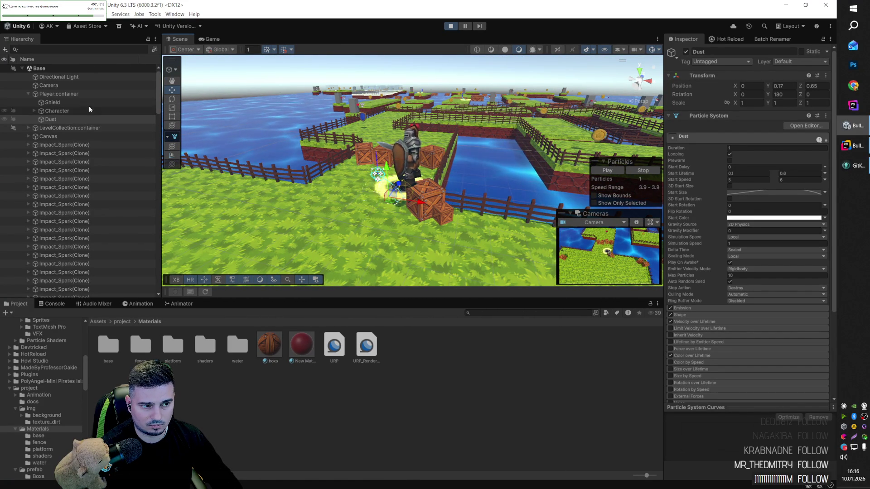
Step: Review Player:container's Inspector components, then return to the Game view
left_click(87, 94)
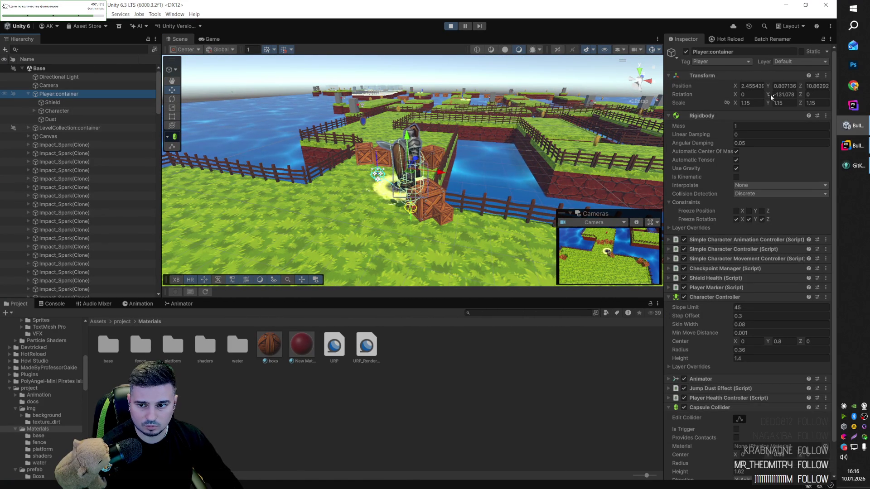
left_click_drag(769, 97, 771, 97)
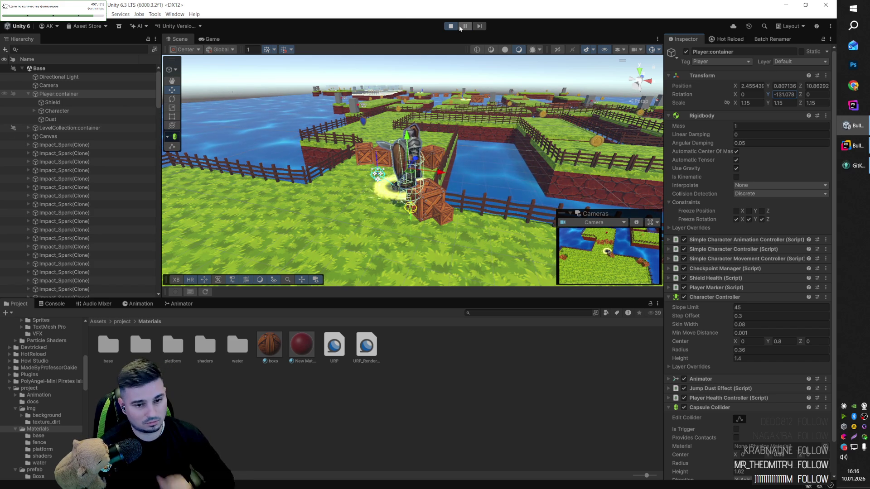
left_click(210, 39)
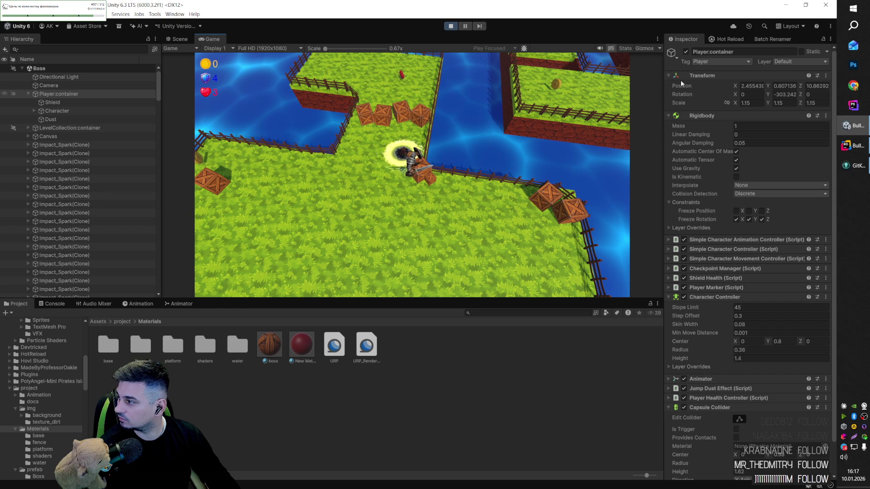
Step: Undock the Game view into a floating window and move it aside to reveal the Scene
mouse_move(220, 42)
left_mouse_down()
mouse_move(271, 107)
mouse_move(247, 89)
left_mouse_up()
mouse_move(183, 129)
left_mouse_down()
mouse_move(206, 120)
mouse_move(179, 43)
left_mouse_up()
left_click_drag(306, 101, 415, 171)
left_click_drag(415, 35, 433, 98)
left_click(184, 41)
left_click(433, 96)
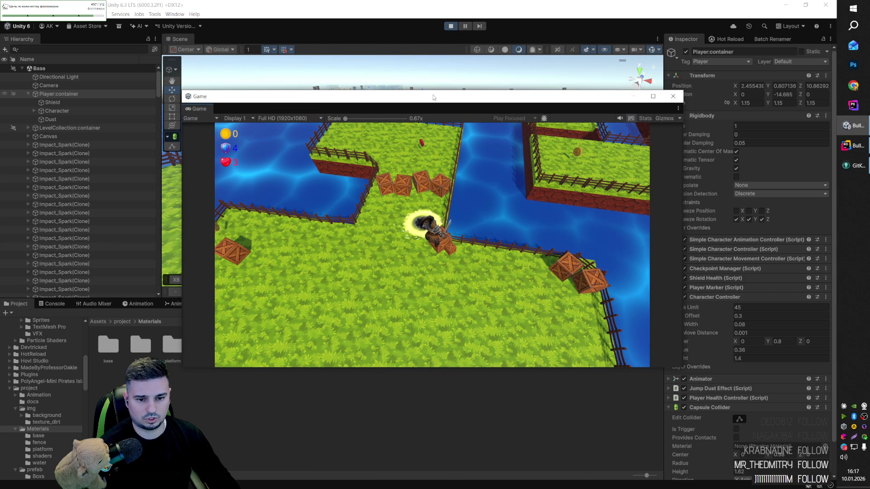
left_click(399, 7)
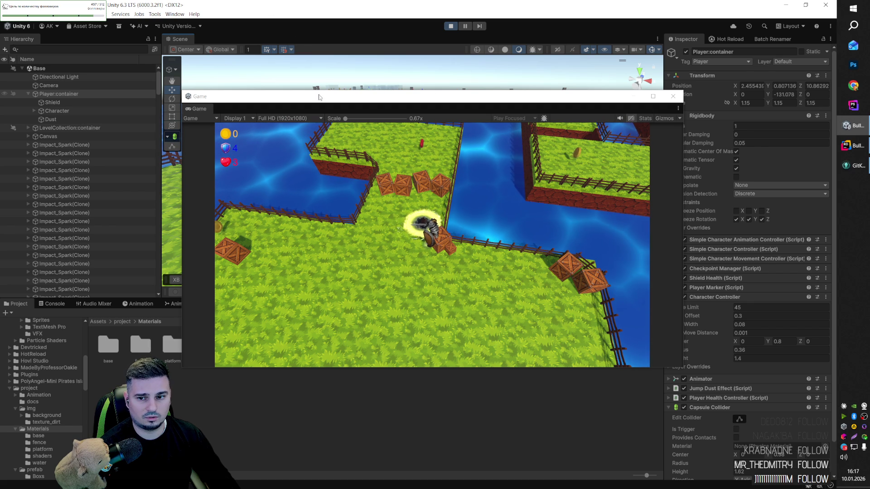
Step: Dock the Game view back beside the Scene tab and orbit close to the player and crates
left_click_drag(196, 109, 181, 39)
mouse_move(364, 170)
left_mouse_down()
mouse_move(306, 198)
mouse_move(442, 219)
left_mouse_up()
scroll(759, 336, "down", 2)
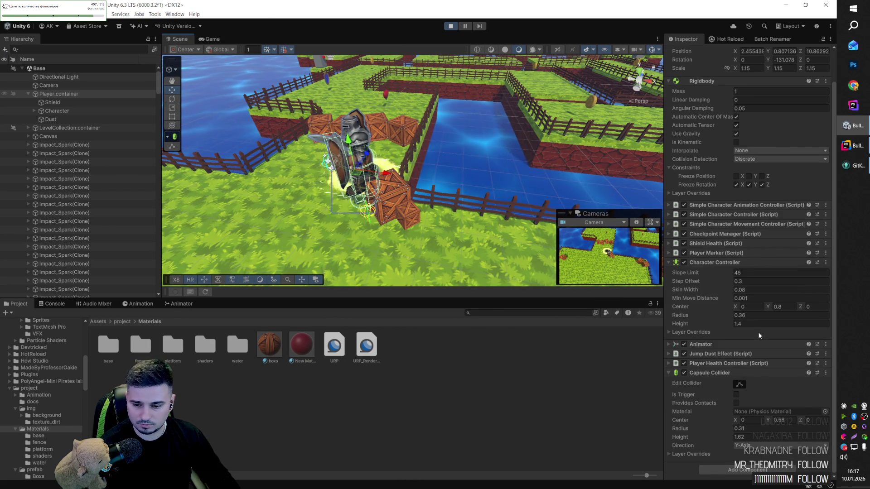
Step: Give Dust's Color over Lifetime gradient a starting alpha of 181 and an ending alpha of 25
left_click(131, 122)
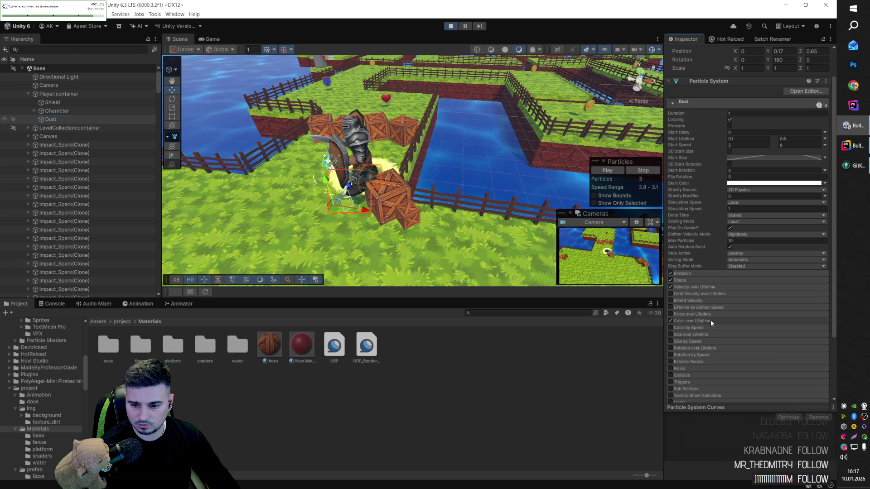
left_click(743, 329)
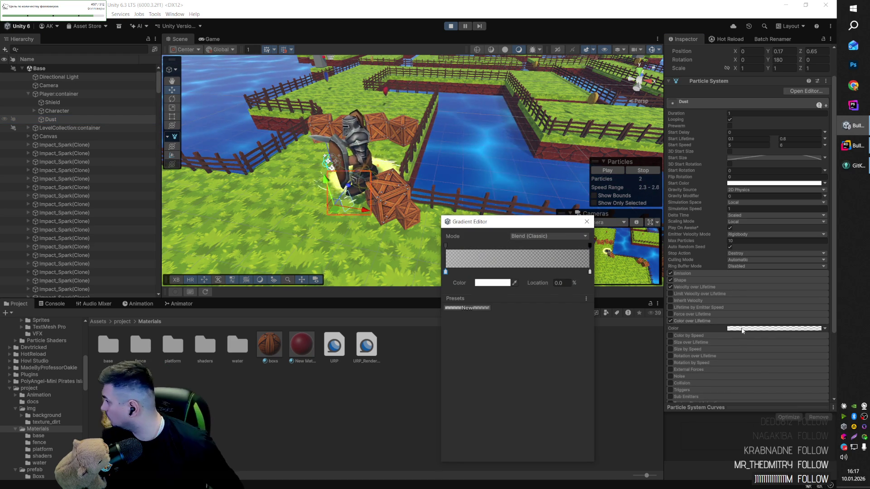
left_click(445, 246)
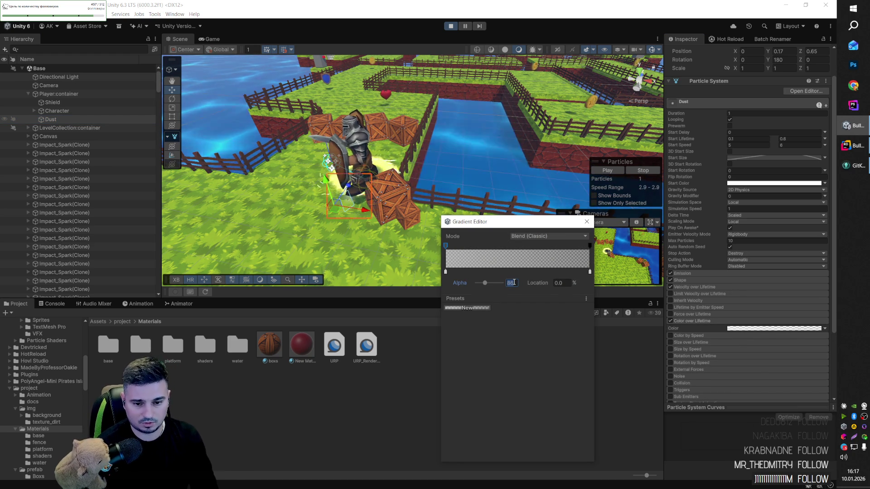
type("128")
left_click(590, 247)
mouse_move(491, 283)
left_mouse_down()
mouse_move(477, 283)
mouse_move(489, 282)
left_mouse_up()
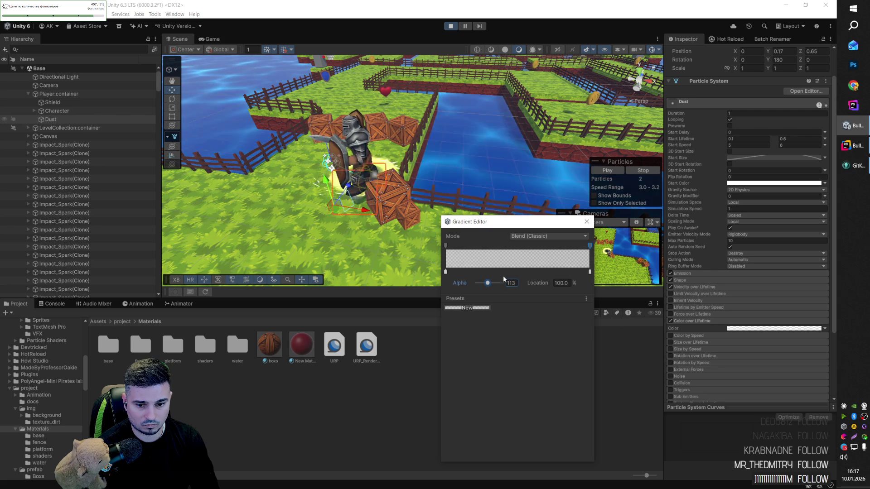
left_click(446, 246)
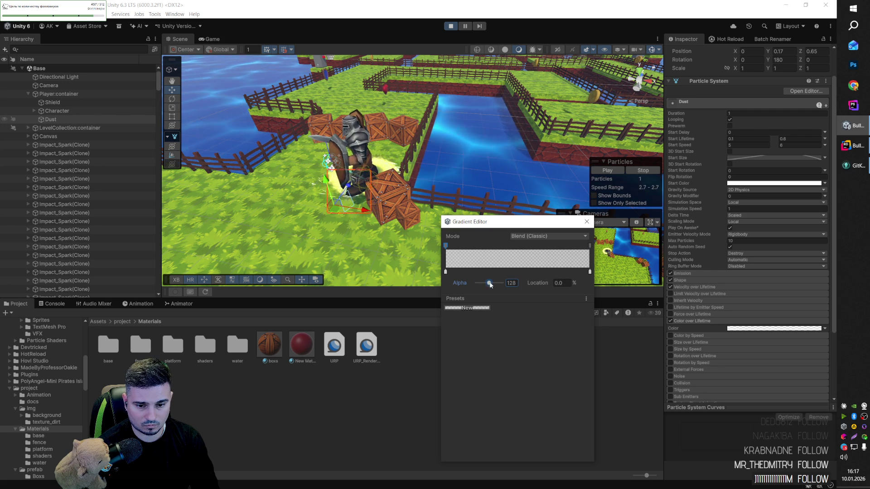
left_click_drag(490, 283, 495, 283)
left_click(587, 222)
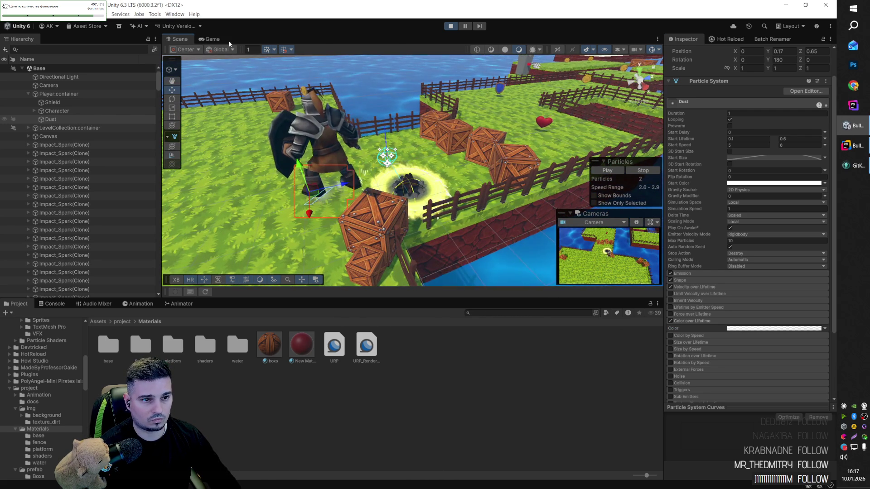
Step: In the Game view, walk the character left and right toward the crates to watch the dust
left_click(209, 39)
key("a")
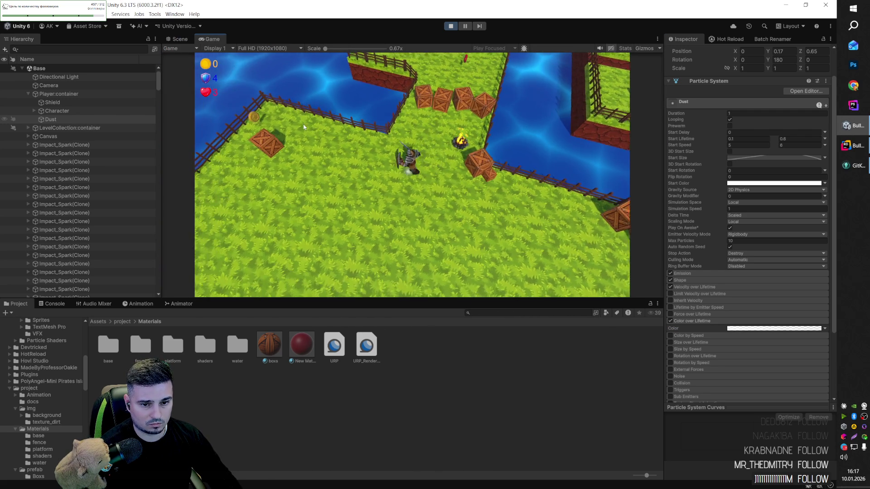
key("d")
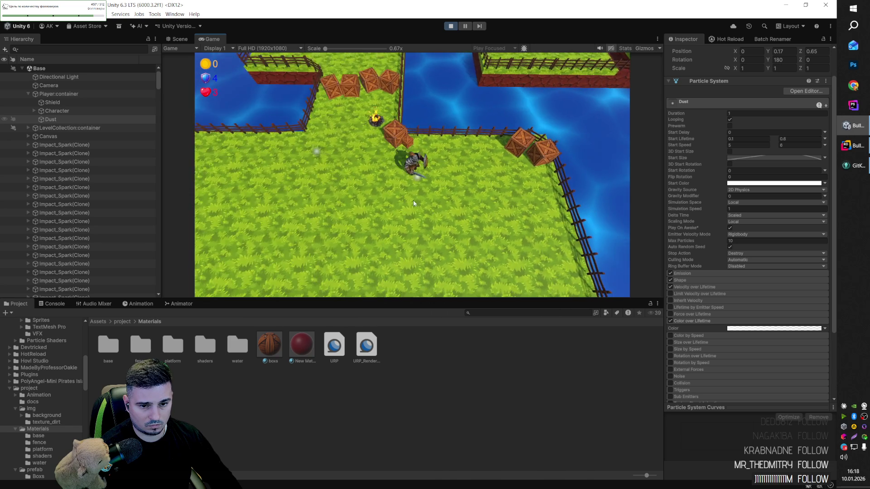
key("a")
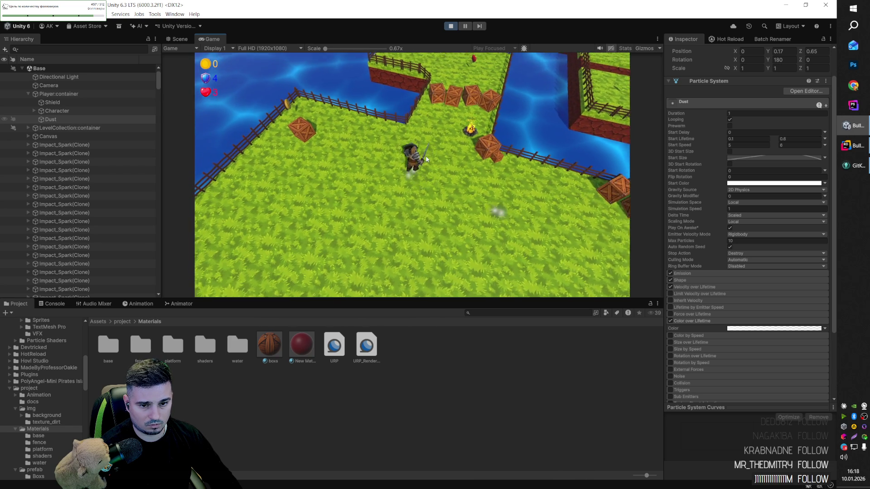
key("a")
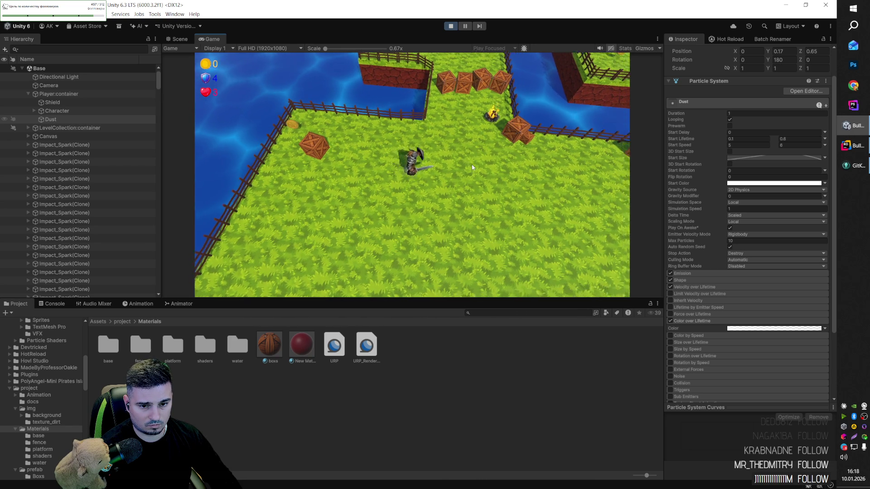
key("d")
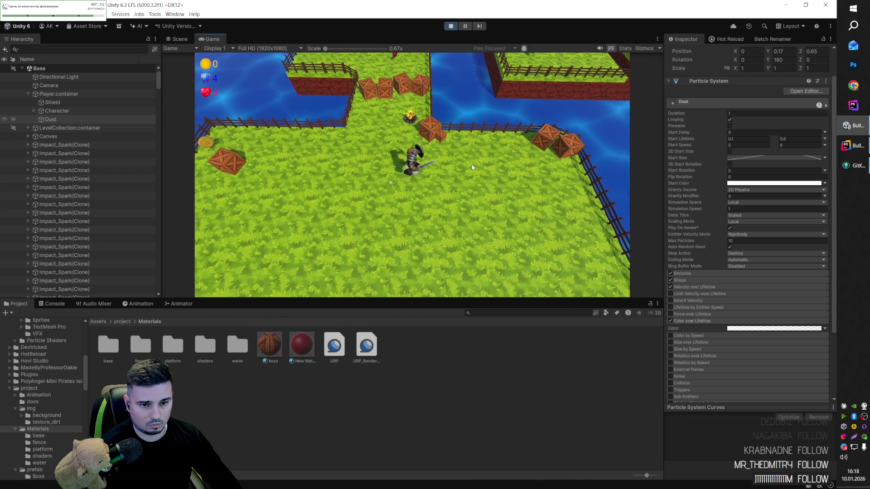
key("d")
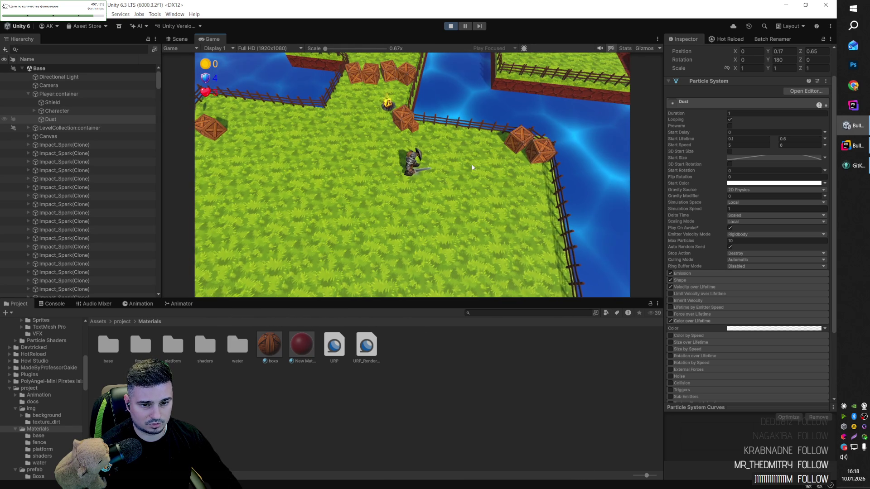
key("d")
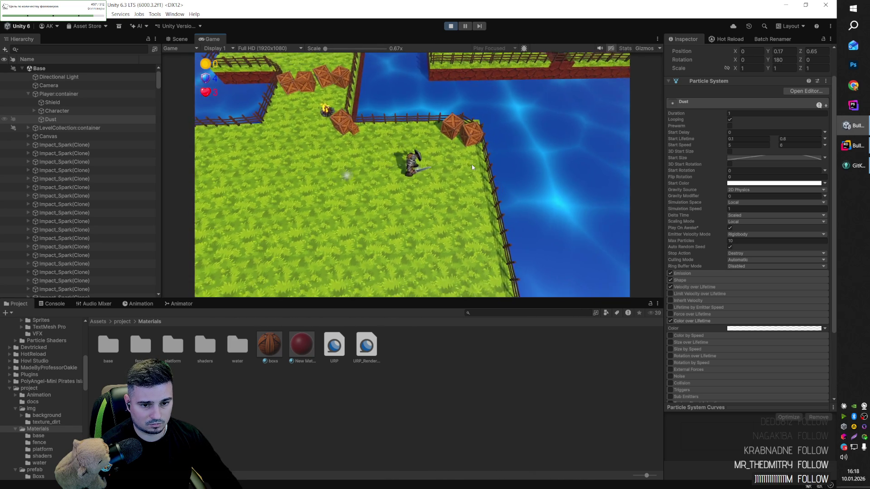
Step: Walk the character north among the crates, along the fence and past the campfire, then stop play mode
key("w")
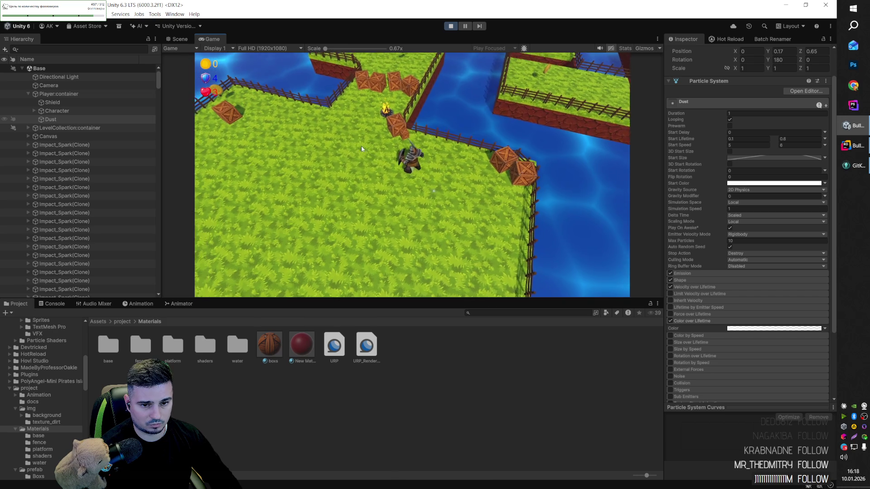
key("d")
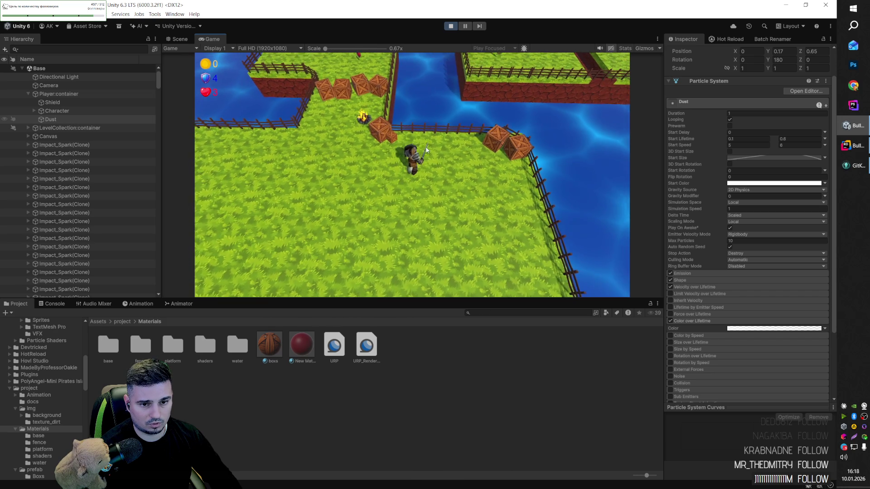
key("w")
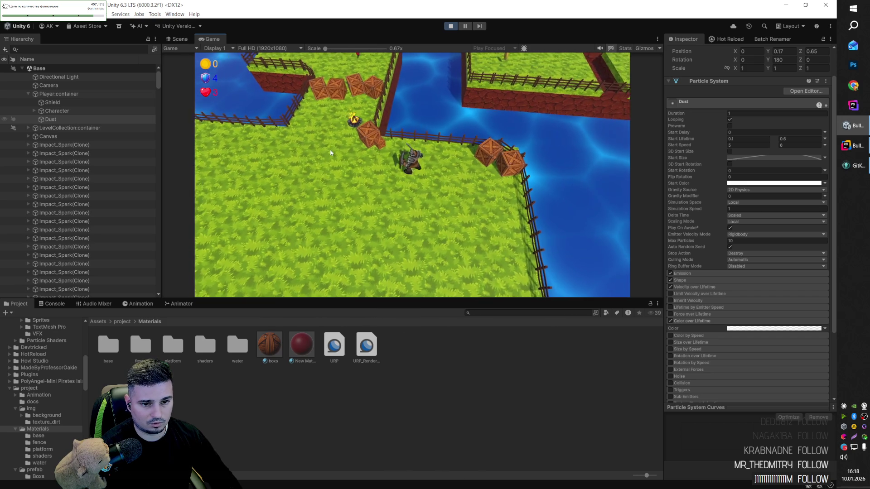
key("d")
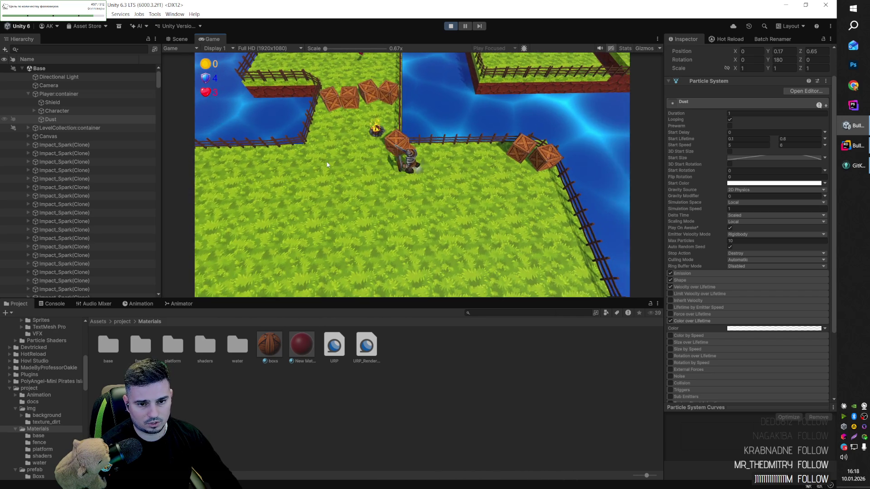
key("d")
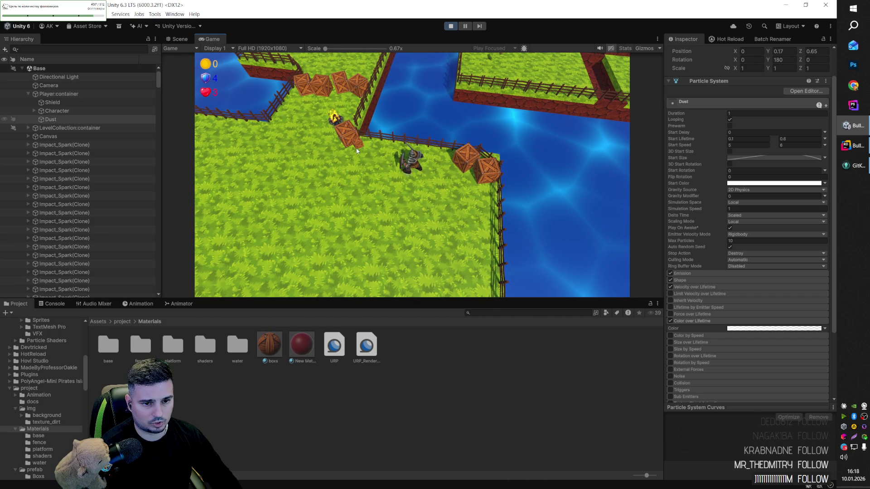
key("a")
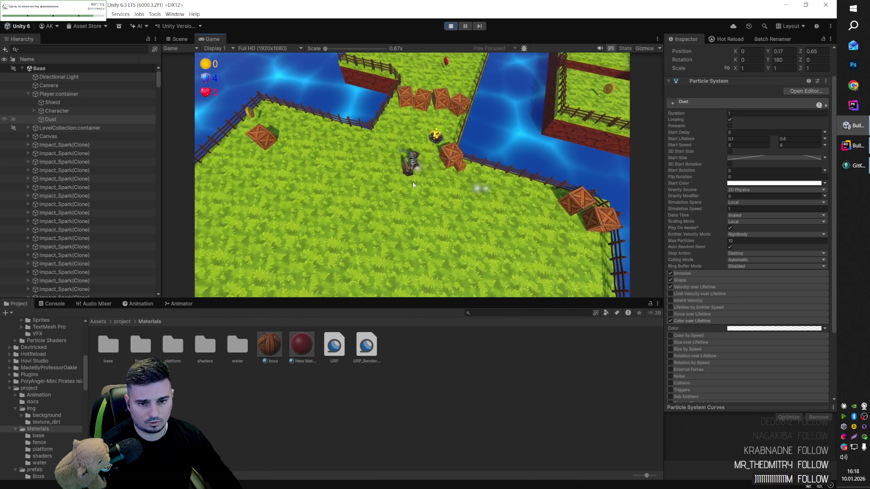
key("d")
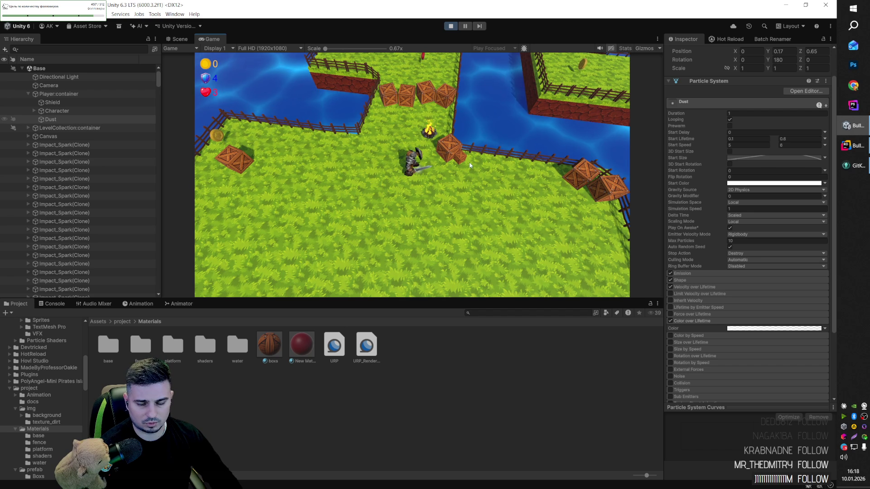
left_click(450, 26)
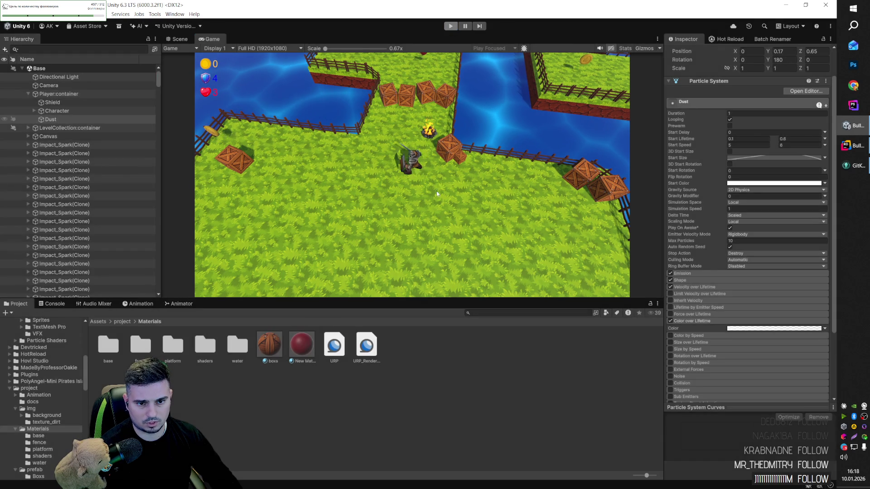
Step: Select Dust under Player:container and tilt the Scene view close over the character's feet
mouse_move(355, 155)
left_mouse_down()
mouse_move(305, 227)
mouse_move(315, 190)
left_mouse_up()
left_click(68, 95)
left_click(71, 101)
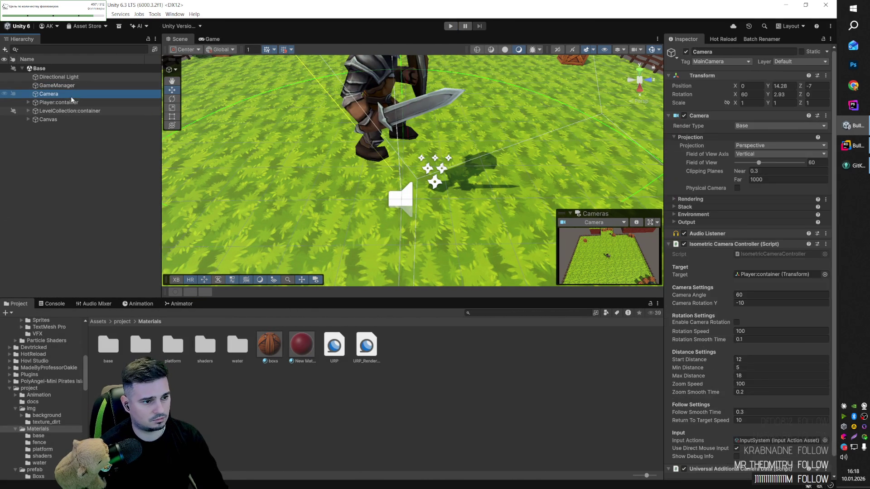
key("Right")
left_click(72, 110)
key("Down")
key("Down")
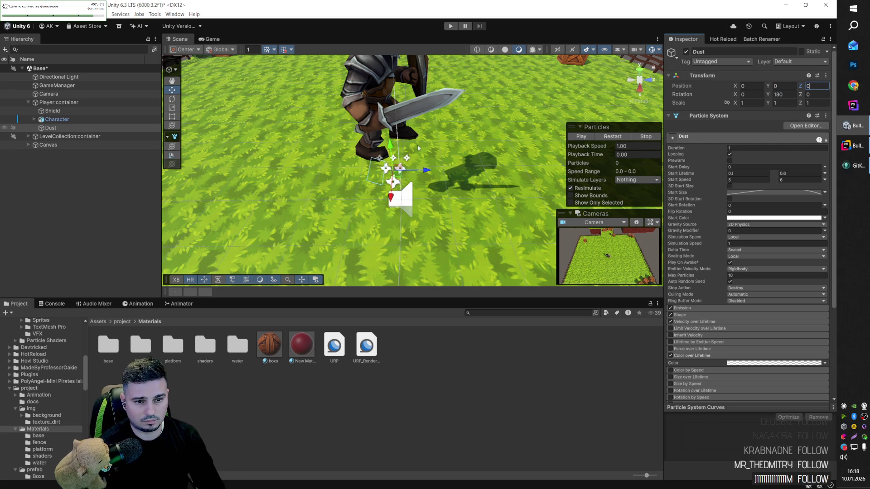
left_click_drag(382, 158, 403, 131)
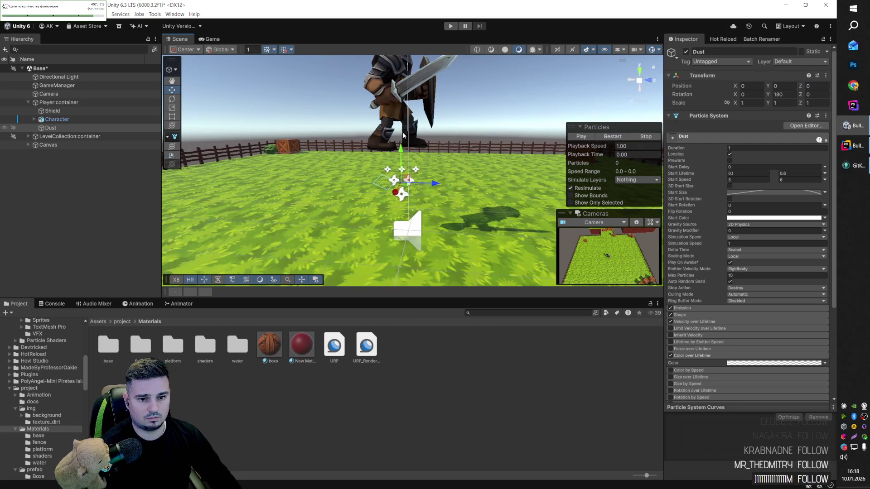